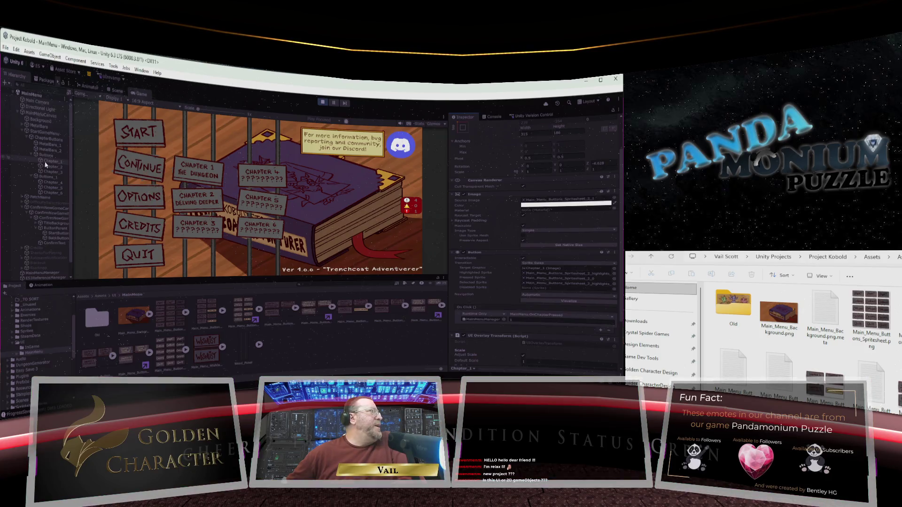
- Select Chapter_3 and review its Button and UI Overlay Transform scale and rotation settings
{"action": "scroll", "coordinate": [480, 253], "scroll_direction": "down", "scroll_amount": 3}
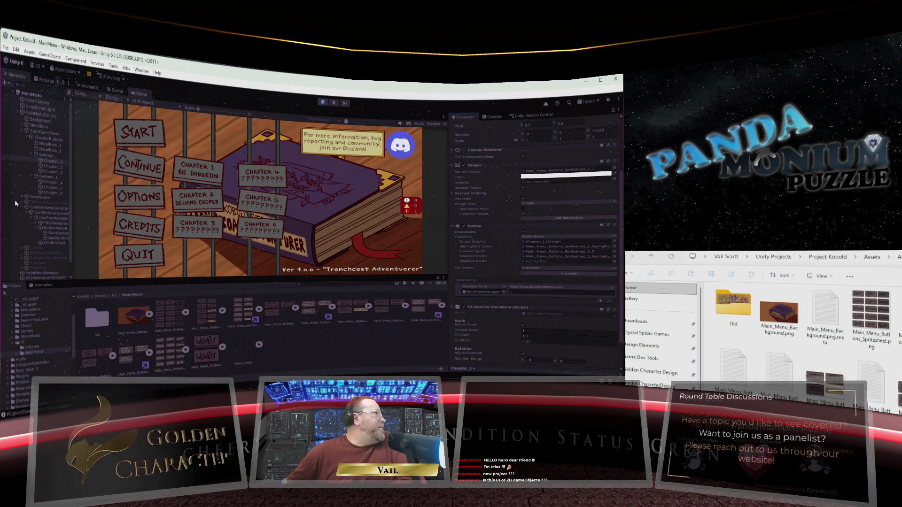
{"action": "left_click", "coordinate": [54, 172]}
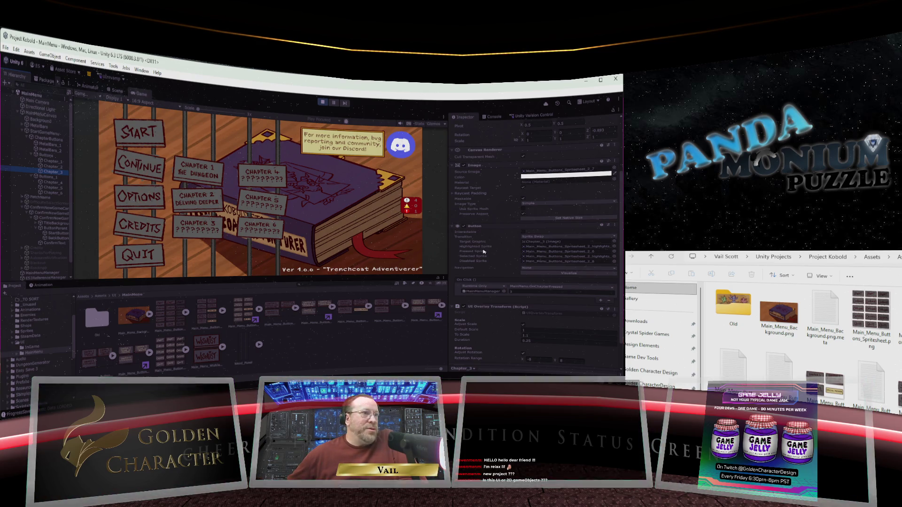
{"action": "scroll", "coordinate": [484, 253], "scroll_direction": "down", "scroll_amount": 2}
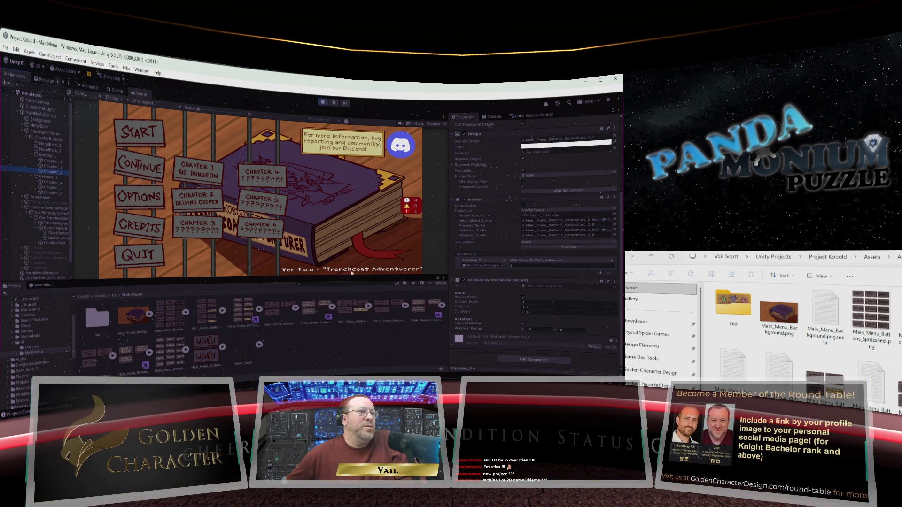
- Open the UIOverlayTransform script referenced on Chapter_3 in Visual Studio
{"action": "double_click", "coordinate": [540, 286]}
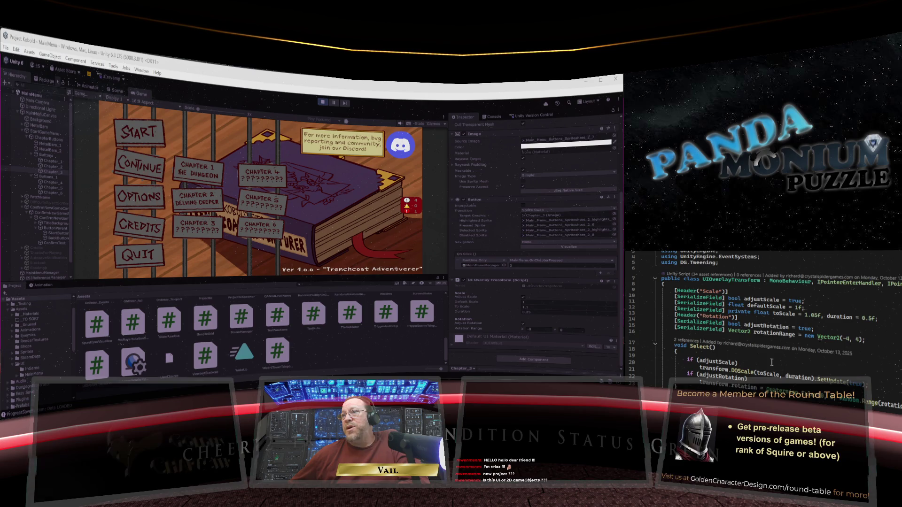
{"action": "scroll", "coordinate": [771, 362], "scroll_direction": "down", "scroll_amount": 2}
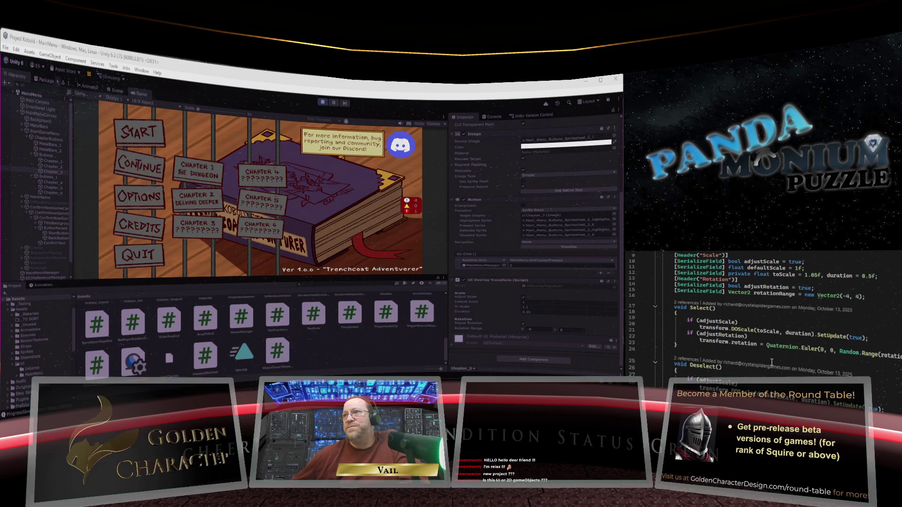
{"action": "scroll", "coordinate": [771, 362], "scroll_direction": "down", "scroll_amount": 5}
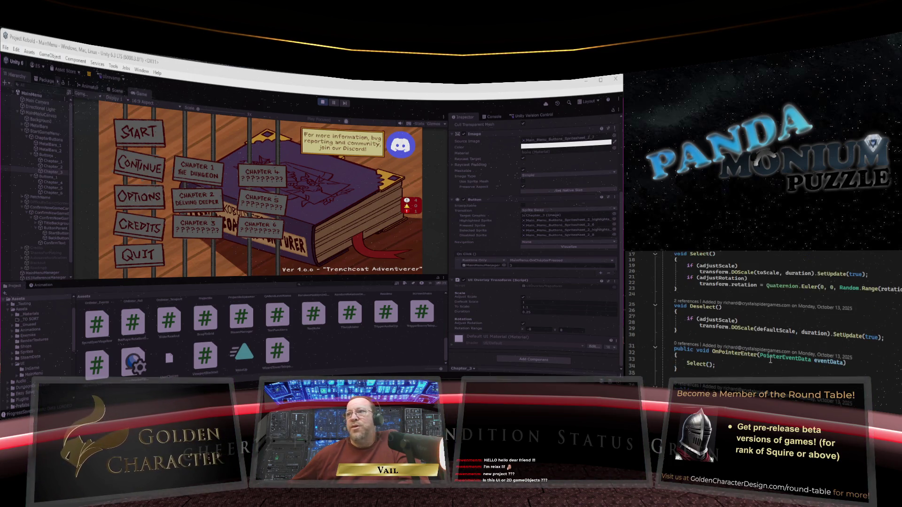
{"action": "scroll", "coordinate": [775, 348], "scroll_direction": "up", "scroll_amount": 1}
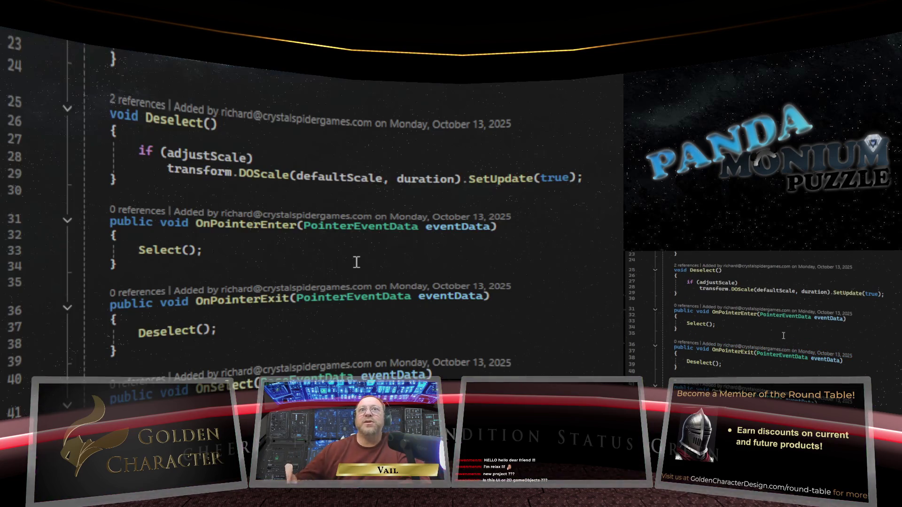
{"action": "scroll", "coordinate": [353, 271], "scroll_direction": "up", "scroll_amount": 7}
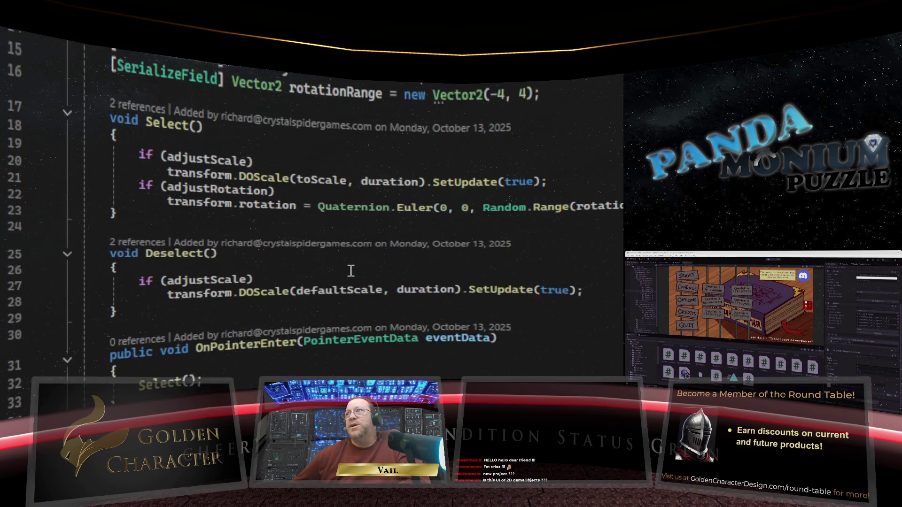
{"action": "scroll", "coordinate": [351, 271], "scroll_direction": "down", "scroll_amount": 2}
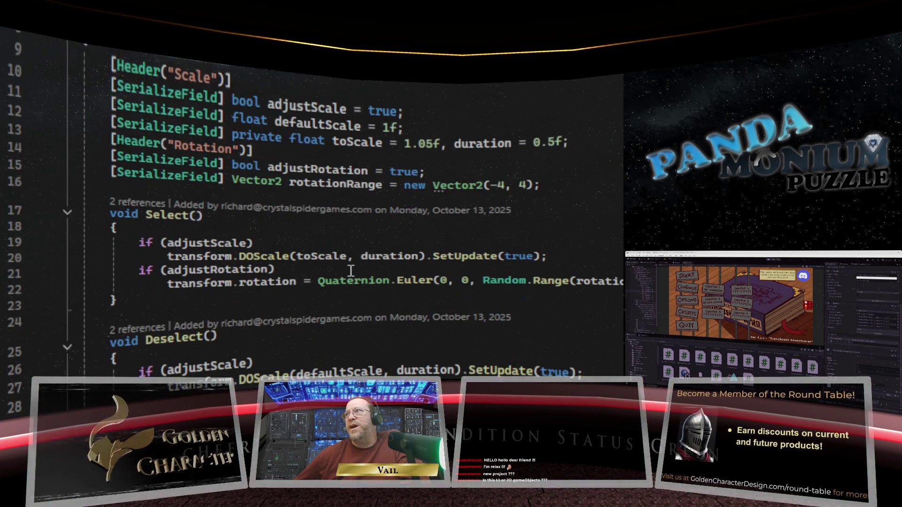
{"action": "scroll", "coordinate": [351, 267], "scroll_direction": "up", "scroll_amount": 1}
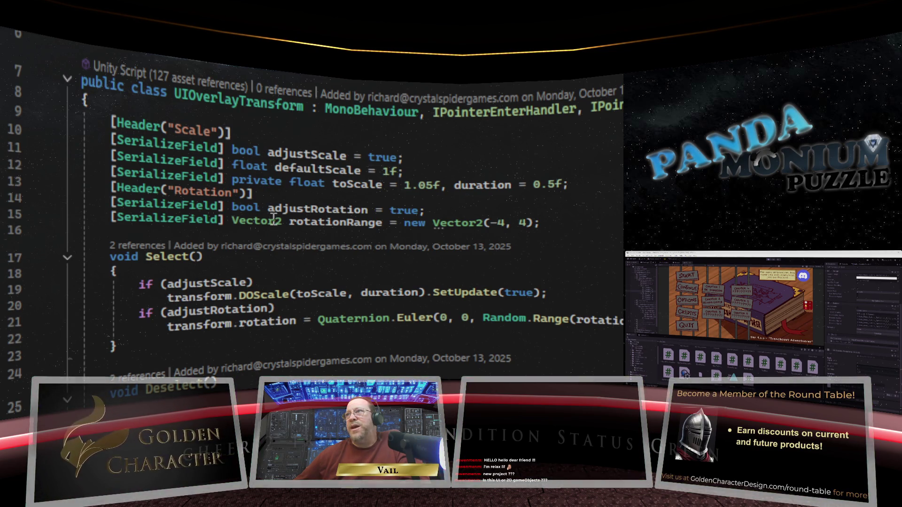
{"action": "scroll", "coordinate": [283, 238], "scroll_direction": "down", "scroll_amount": 1}
{"action": "scroll", "coordinate": [283, 238], "scroll_direction": "down", "scroll_amount": 1}
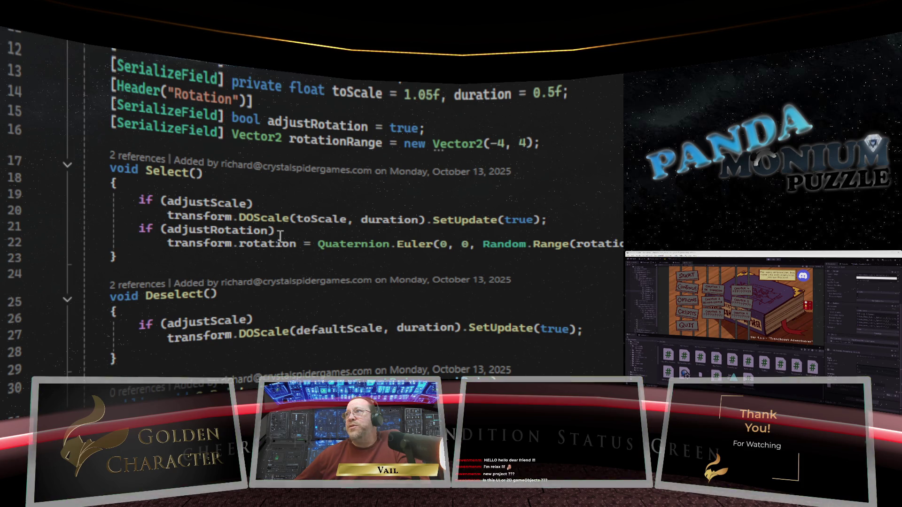
{"action": "scroll", "coordinate": [281, 236], "scroll_direction": "up", "scroll_amount": 1}
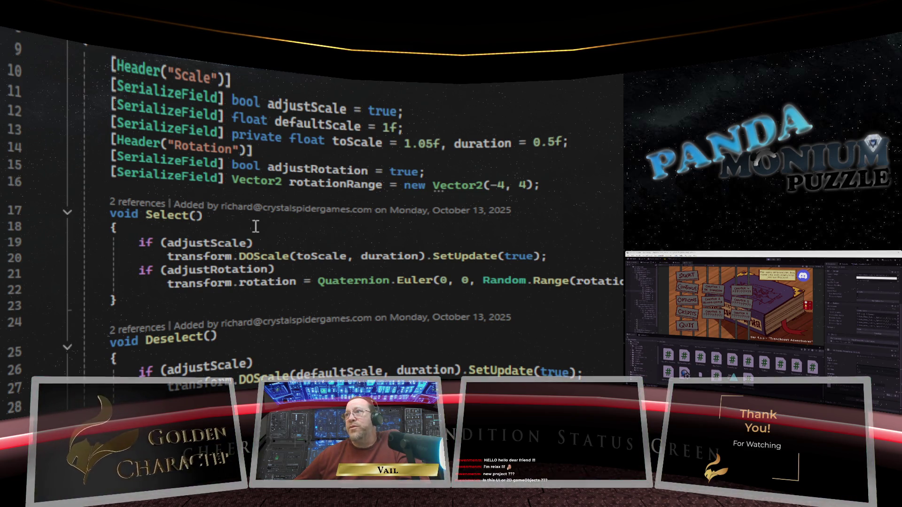
{"action": "left_click", "coordinate": [146, 228]}
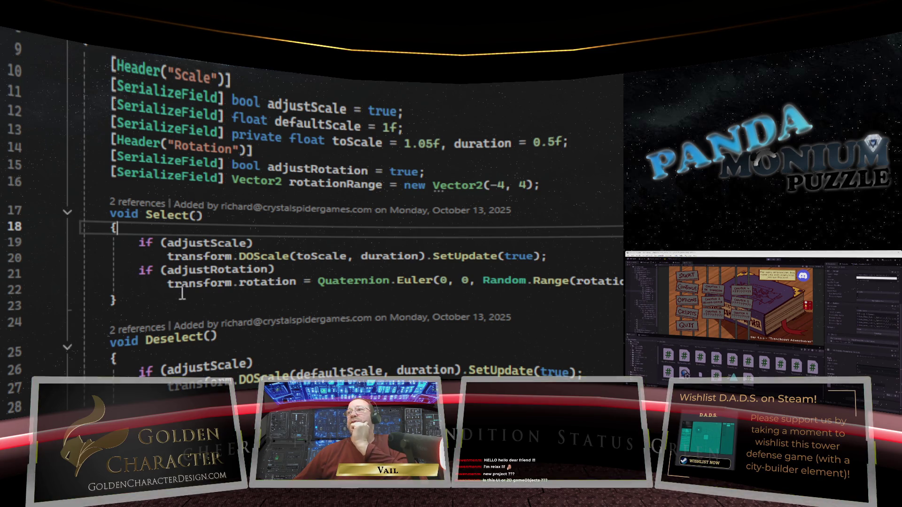
- Begin Select() with an if (GetComponent<Interactable>() != null) condition, single-spaced before !=
{"action": "key", "text": "Return"}
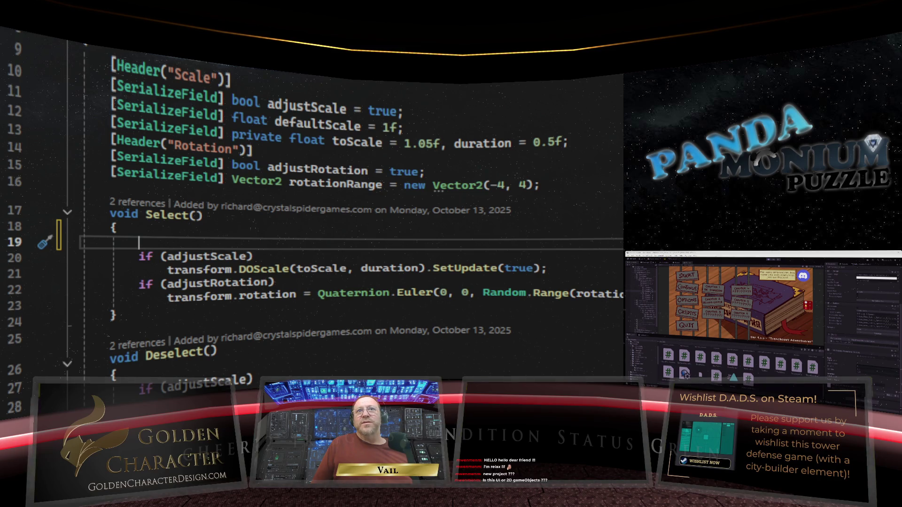
{"action": "type", "text": "if ("}
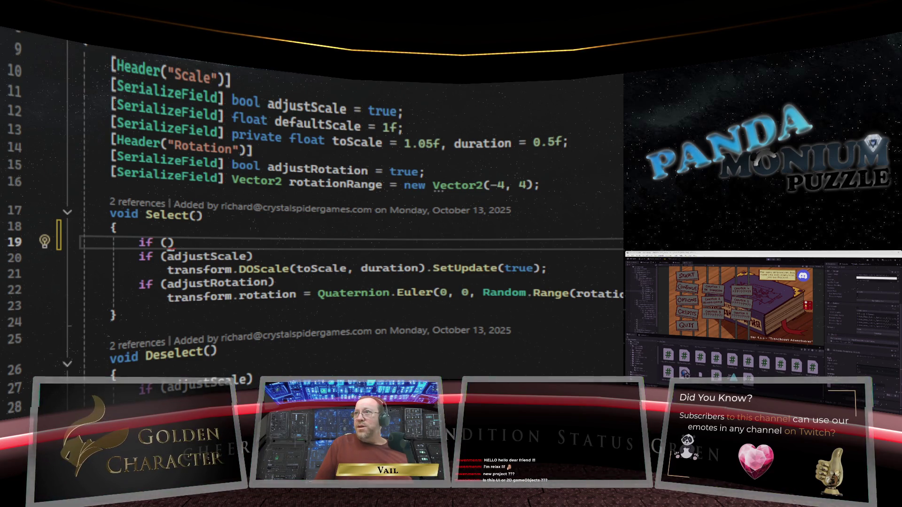
{"action": "type", "text": "GetComponent"}
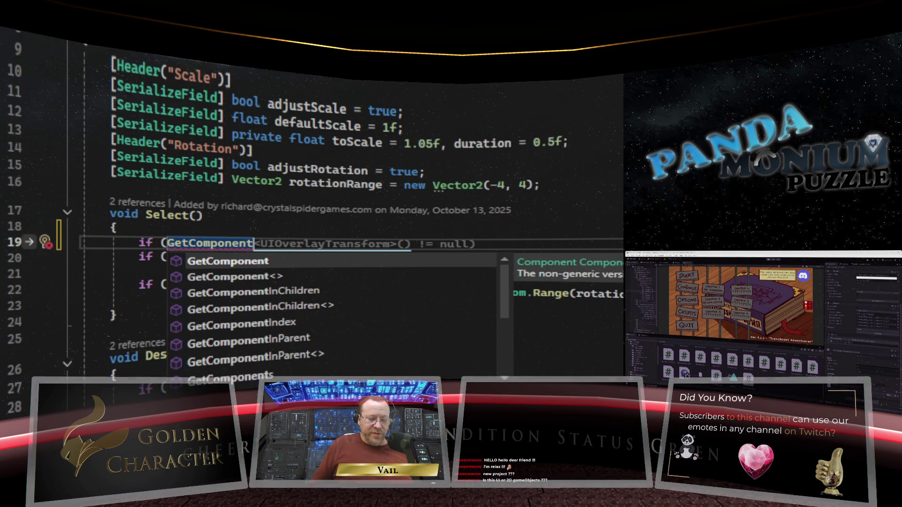
{"action": "type", "text": "<Intera"}
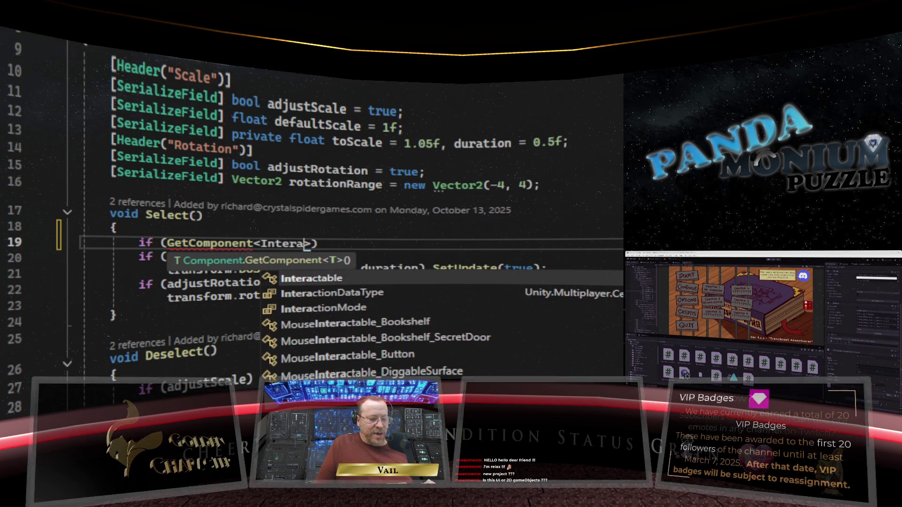
{"action": "type", "text": "ctable"}
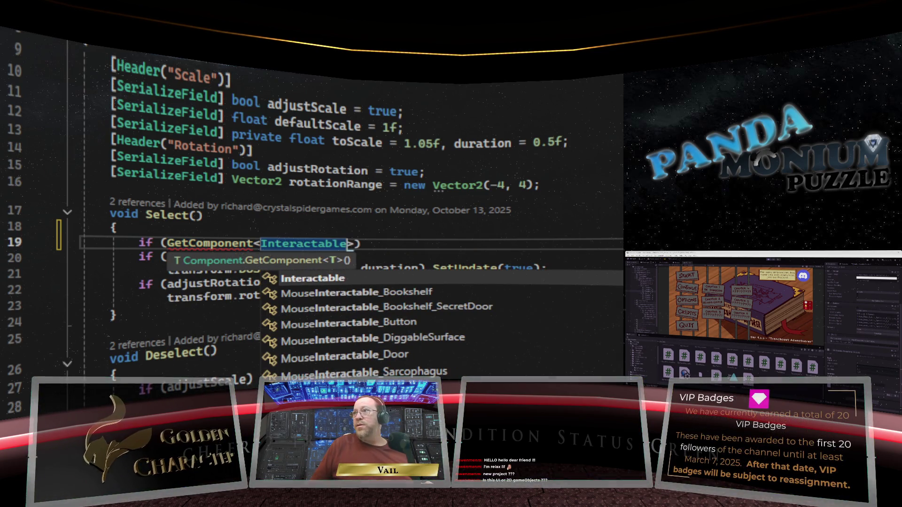
{"action": "type", "text": ">"}
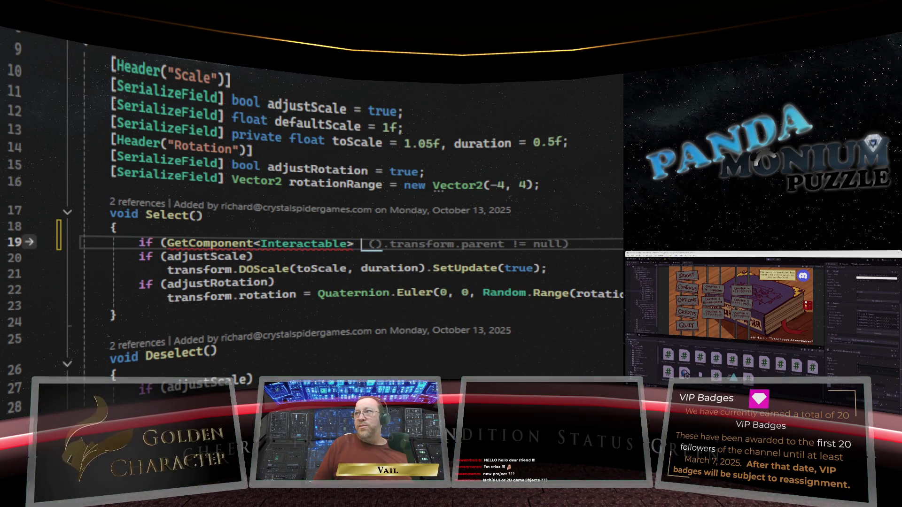
{"action": "type", "text": "()"}
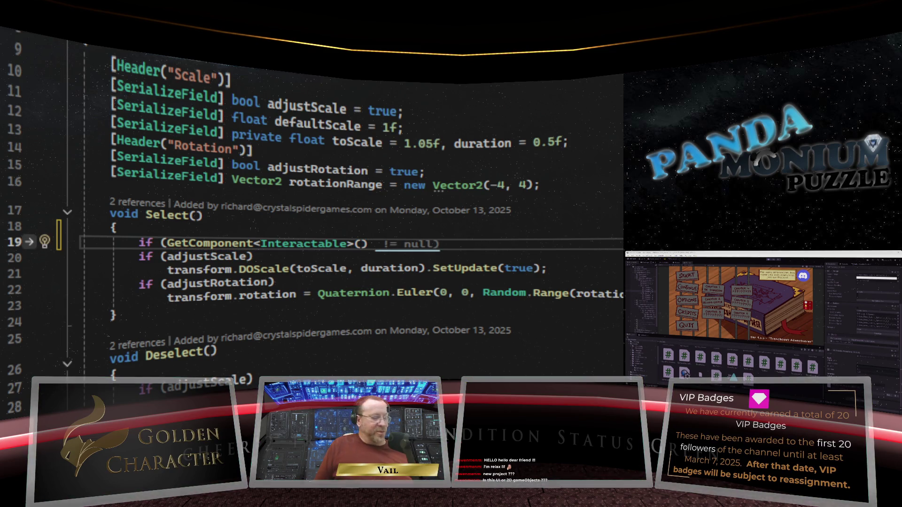
{"action": "key", "text": "Tab"}
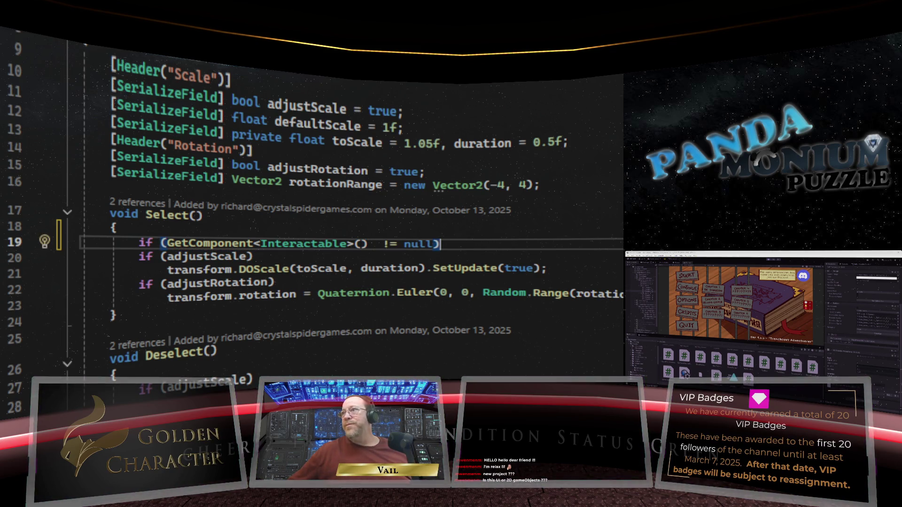
{"action": "left_click", "coordinate": [381, 244]}
{"action": "key", "text": "BackSpace"}
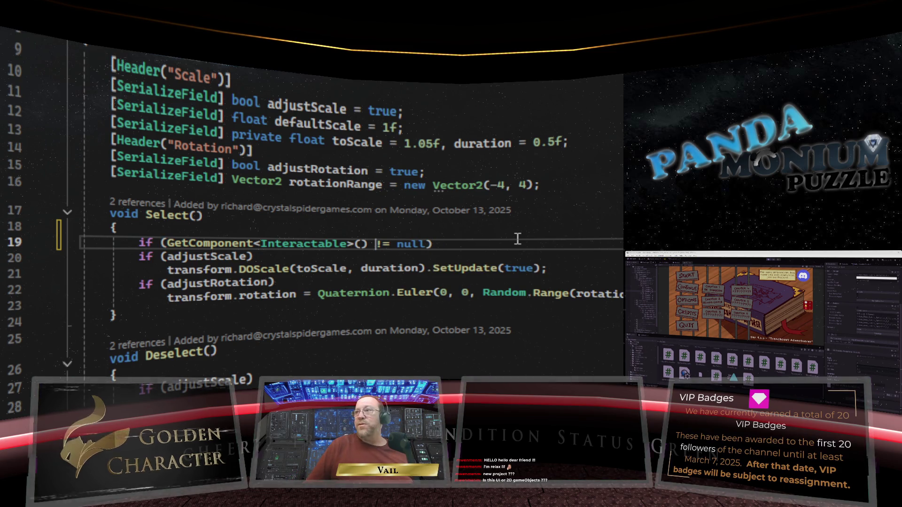
{"action": "left_click", "coordinate": [484, 245]}
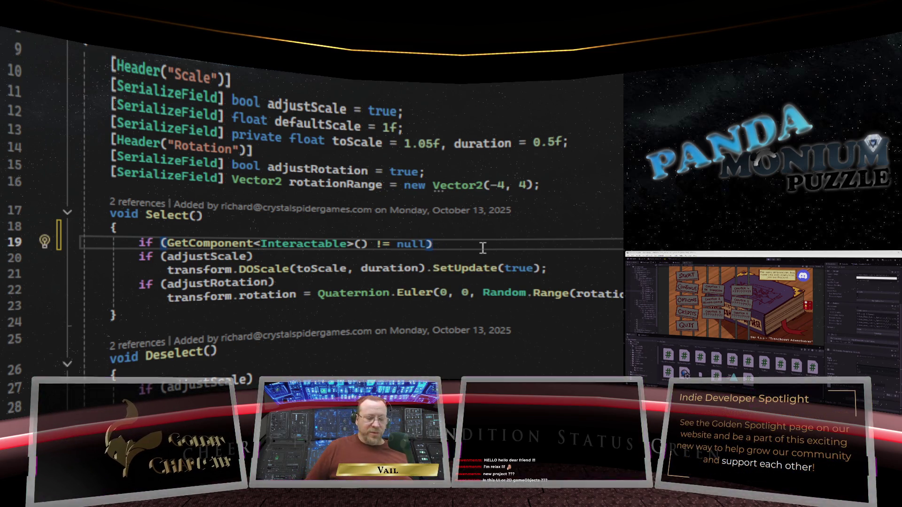
- Enclose the adjustScale and adjustRotation tweens in braces under the Interactable null check
{"action": "type", "text": "{"}
{"action": "key", "text": "Return"}
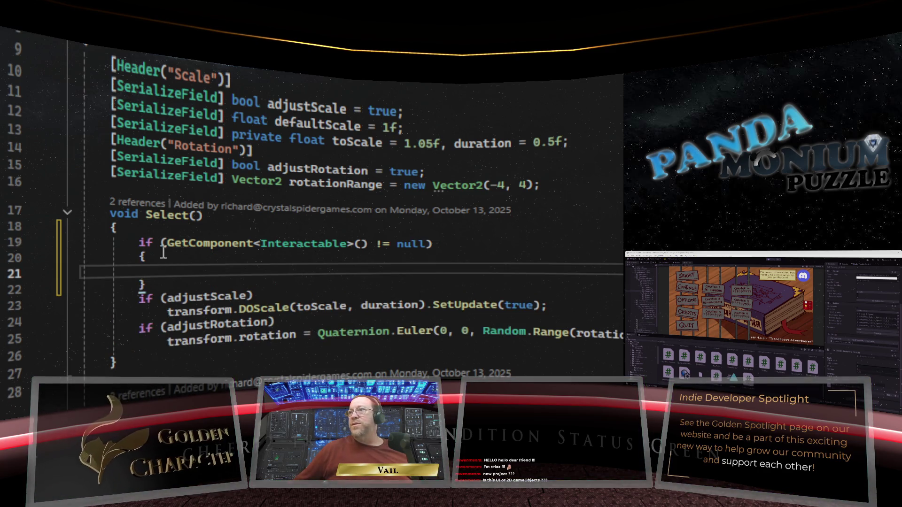
{"action": "left_click_drag", "start_coordinate": [157, 285], "coordinate": [89, 267]}
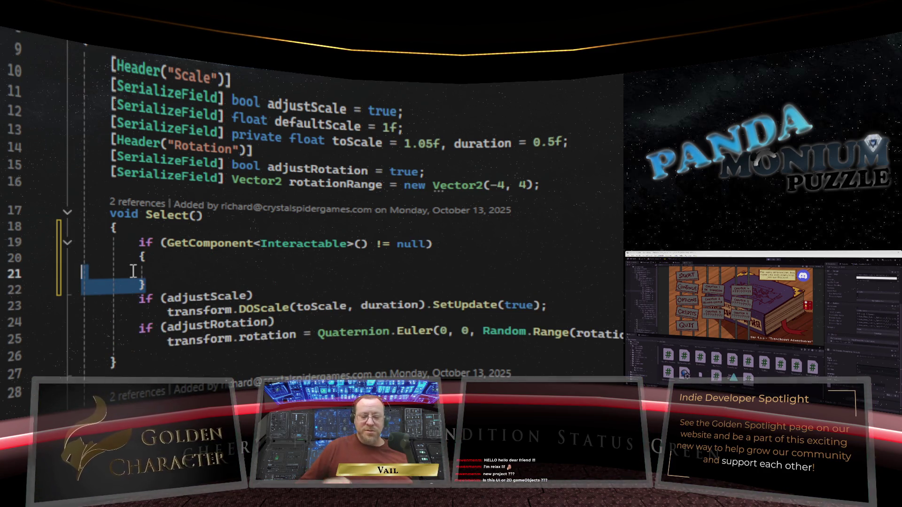
{"action": "key", "text": "BackSpace"}
{"action": "key", "text": "Delete"}
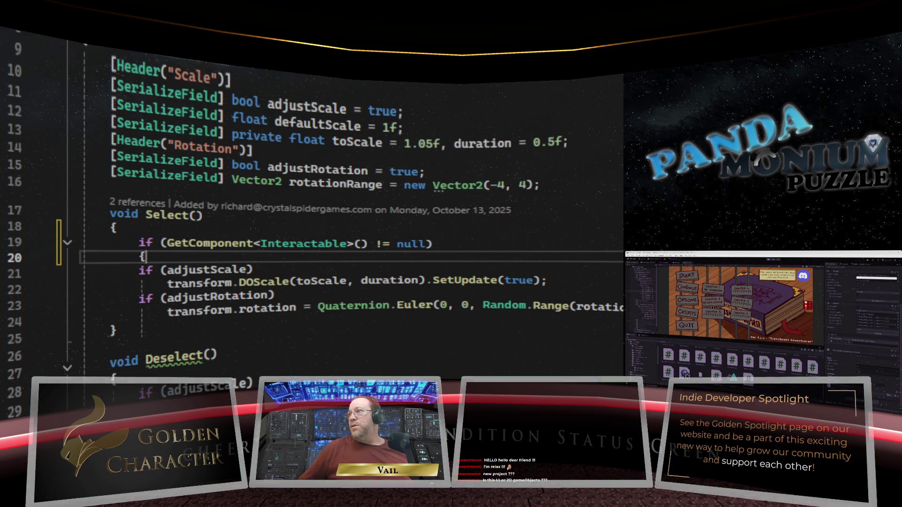
{"action": "key", "text": "Down"}
{"action": "key", "text": "Down"}
{"action": "key", "text": "Down"}
{"action": "type", "text": "}"}
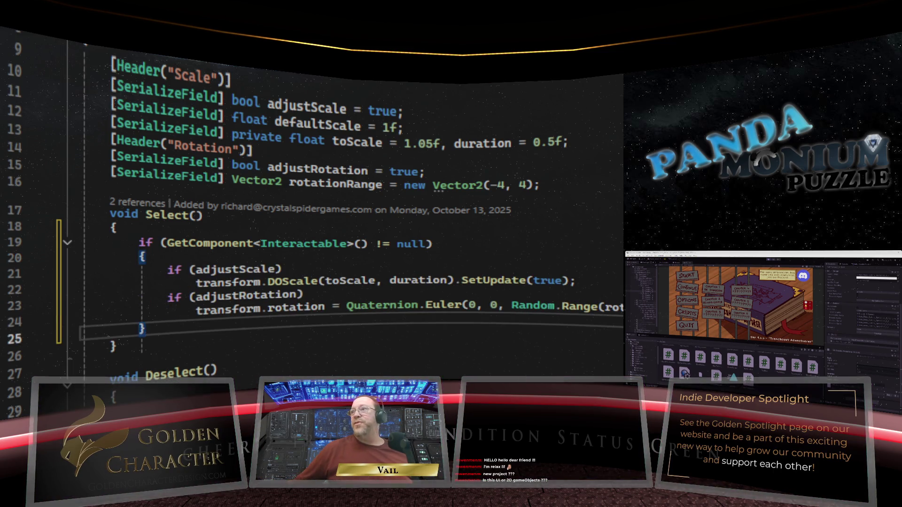
{"action": "left_click", "coordinate": [190, 269]}
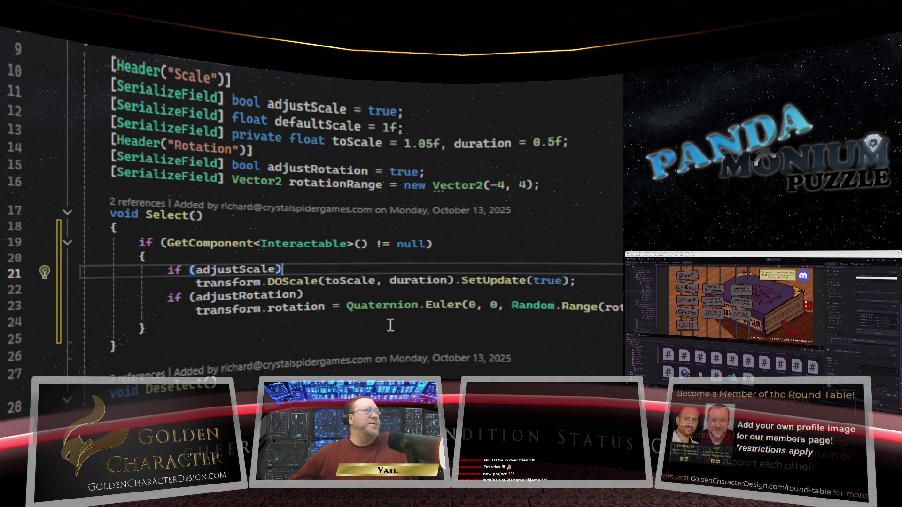
{"action": "mouse_move", "coordinate": [401, 311]}
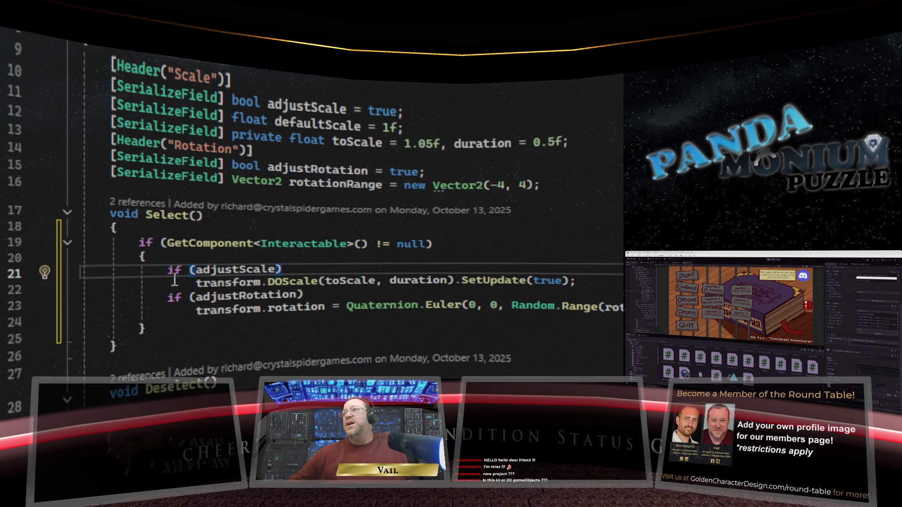
- Append && GetComponent<Interactable> as a second condition on line 19's null check
{"action": "left_click", "coordinate": [425, 244]}
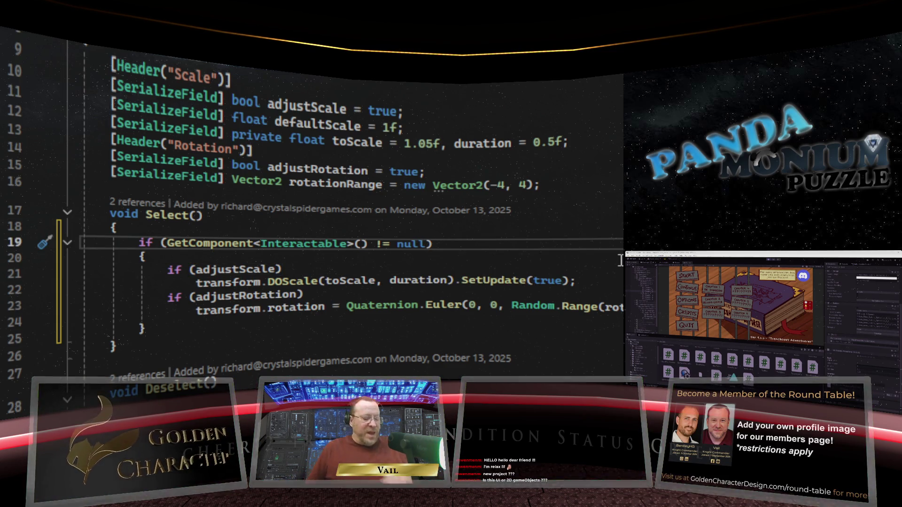
{"action": "type", "text": "&& "}
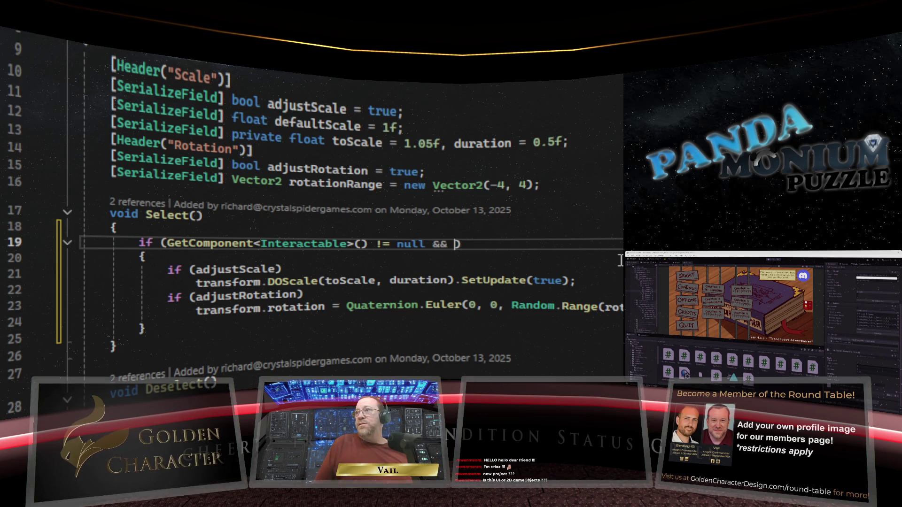
{"action": "type", "text": "GetComp"}
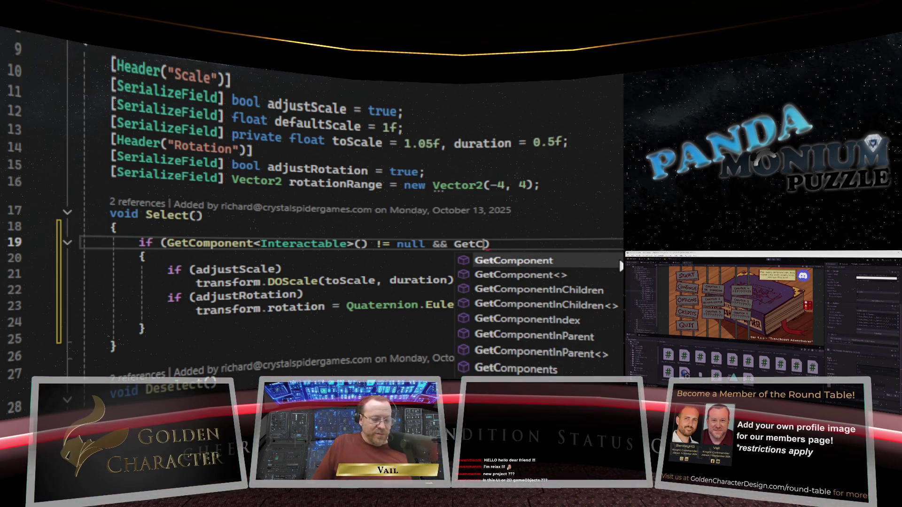
{"action": "type", "text": "onent"}
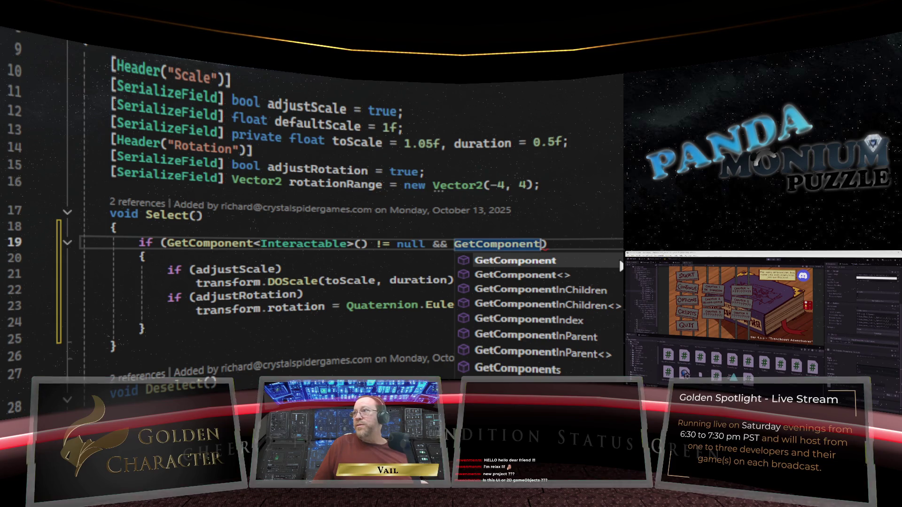
{"action": "type", "text": "<Interact"}
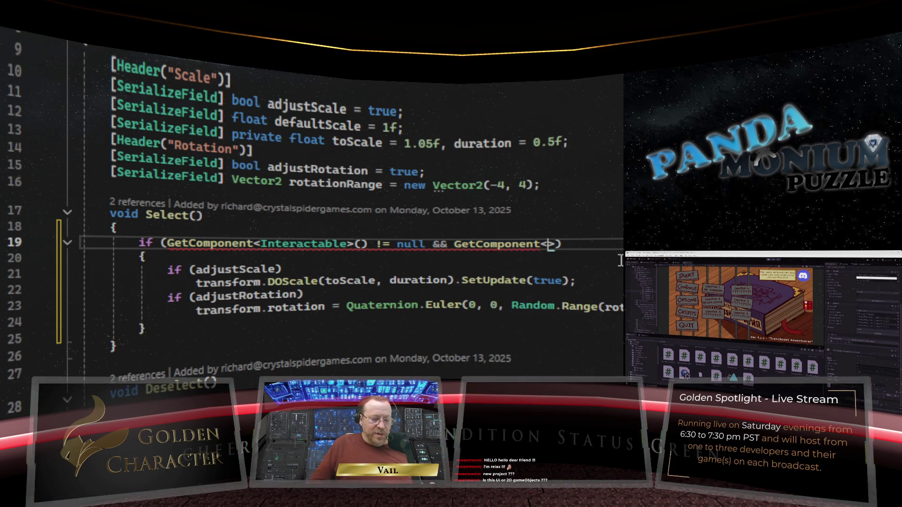
{"action": "type", "text": "abl"}
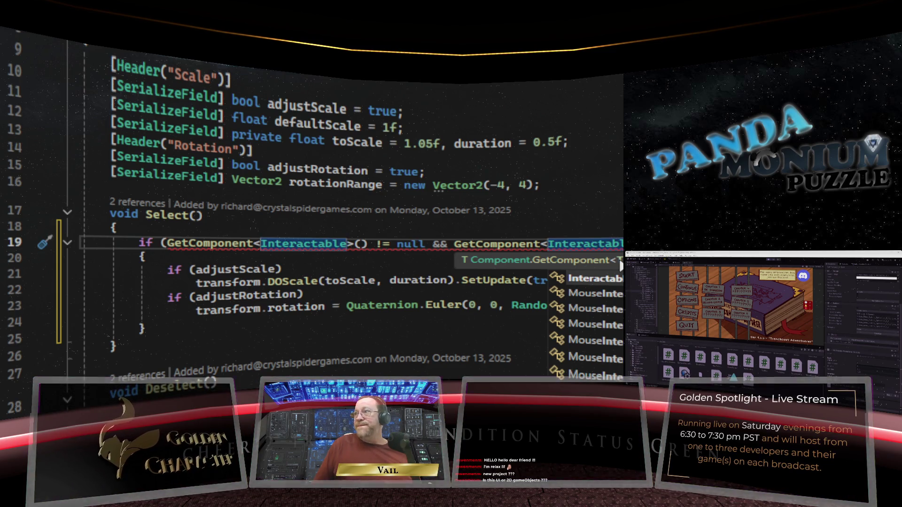
{"action": "key", "text": "Tab"}
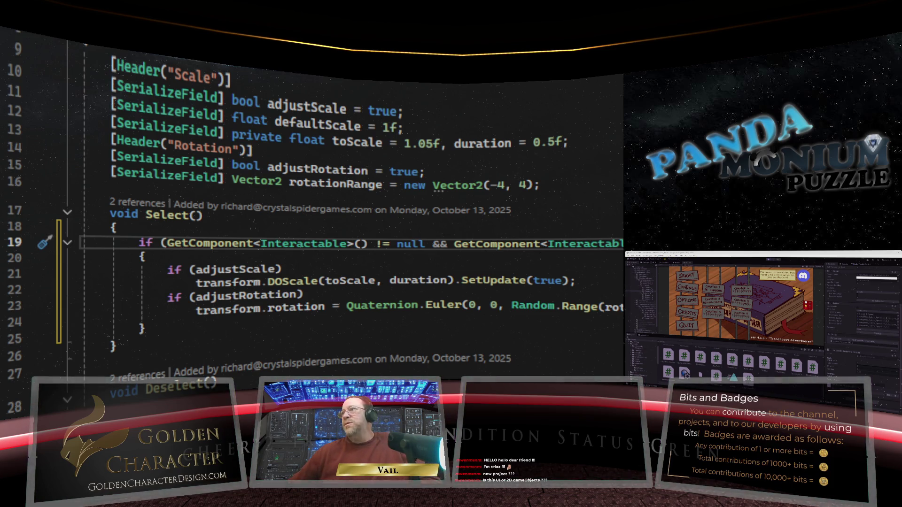
{"action": "left_click", "coordinate": [497, 270]}
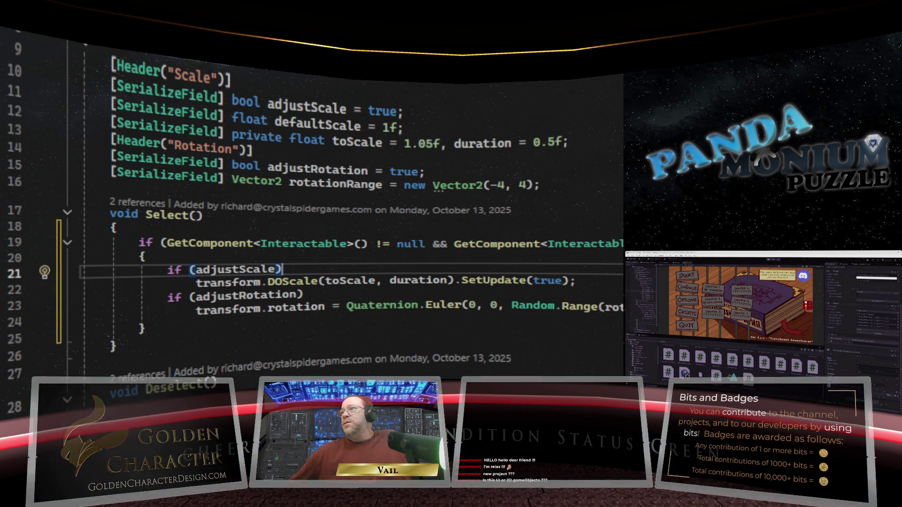
{"action": "left_click", "coordinate": [609, 280]}
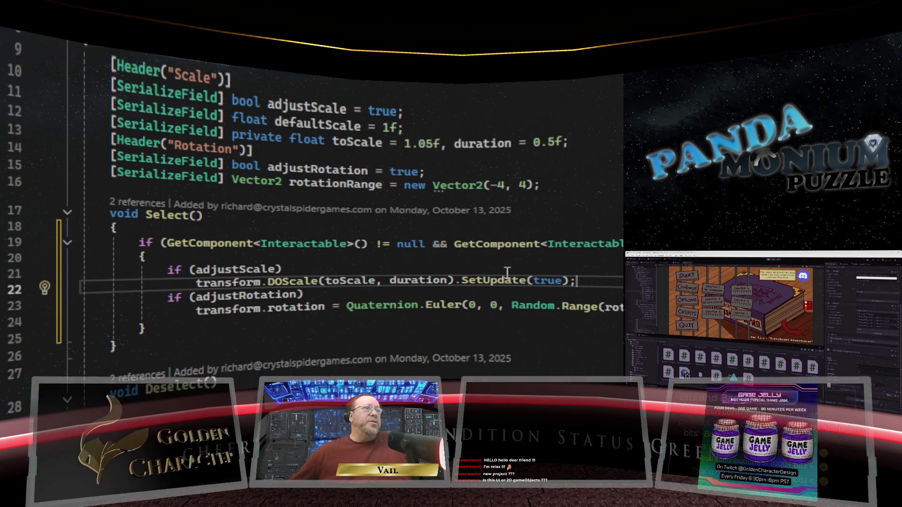